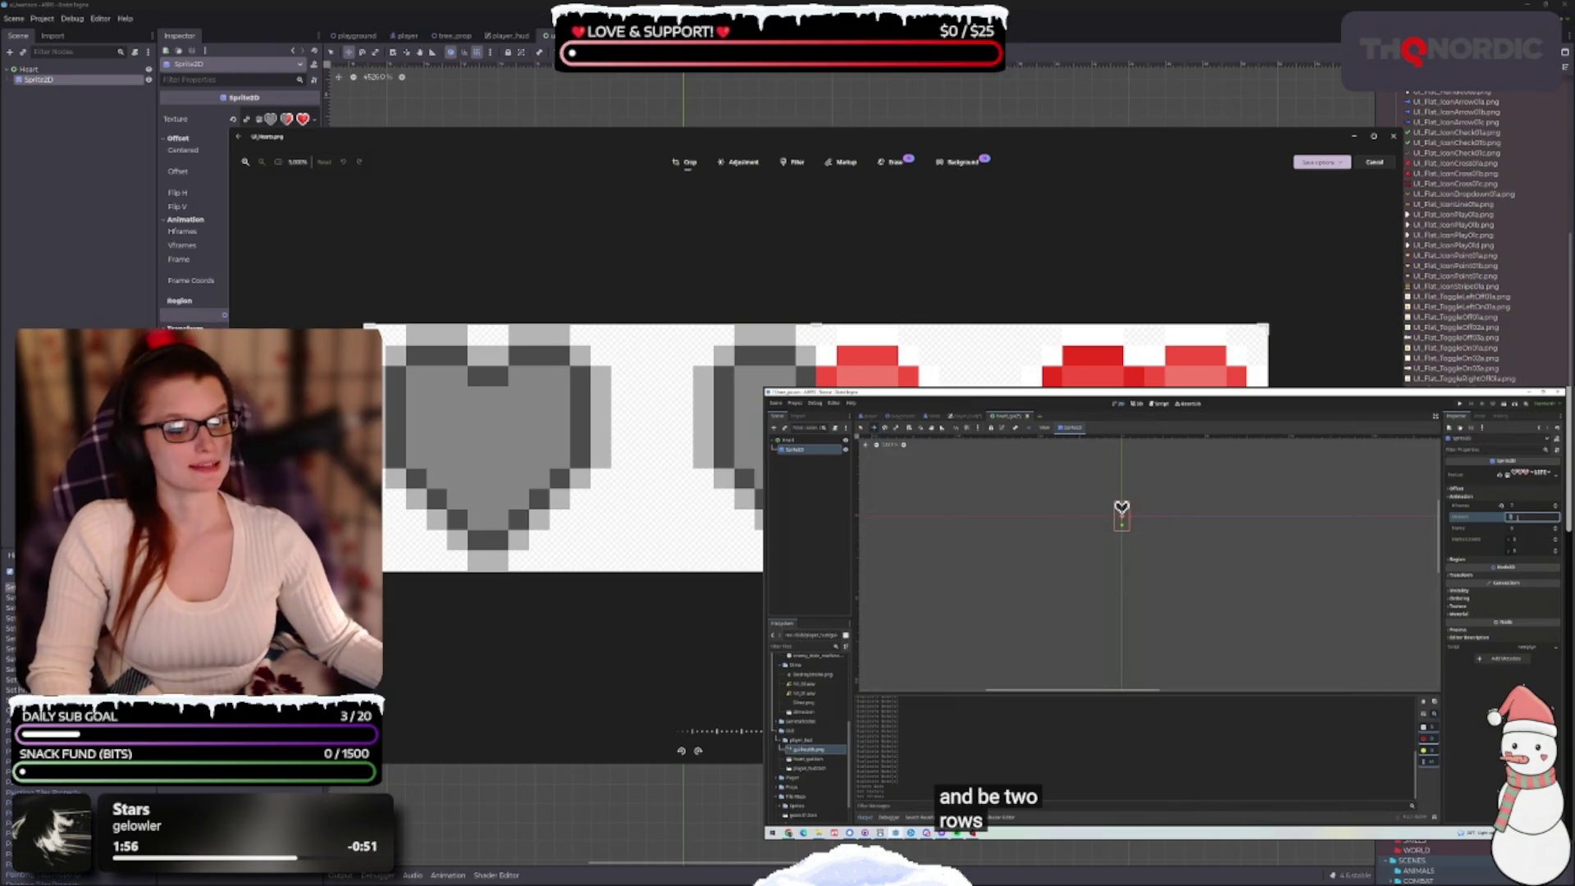
left_click_drag(1040, 138, 1050, 143)
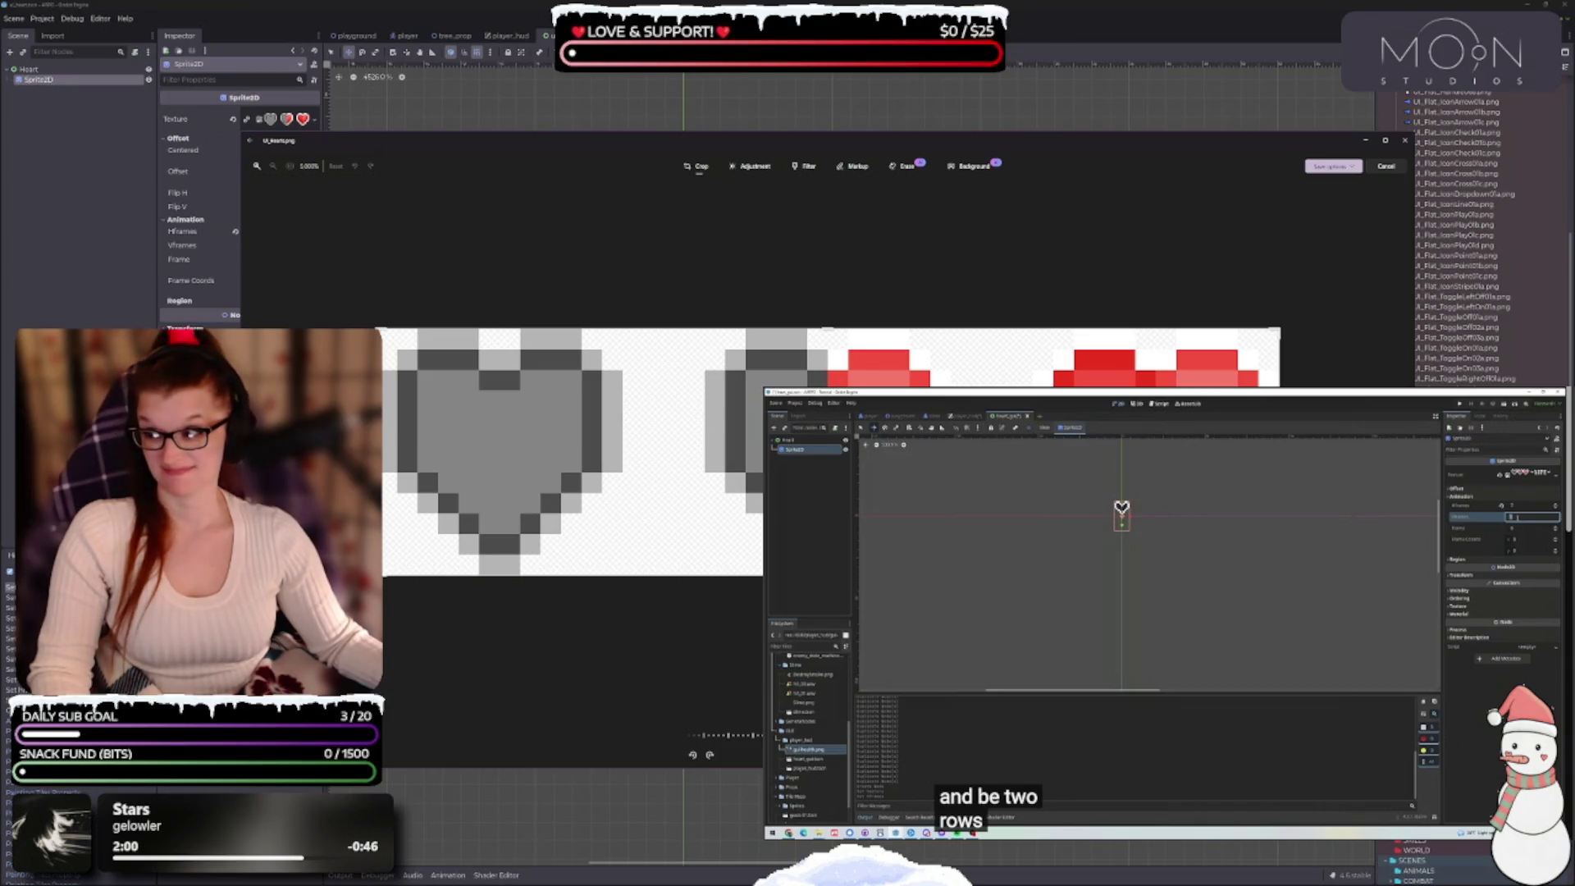